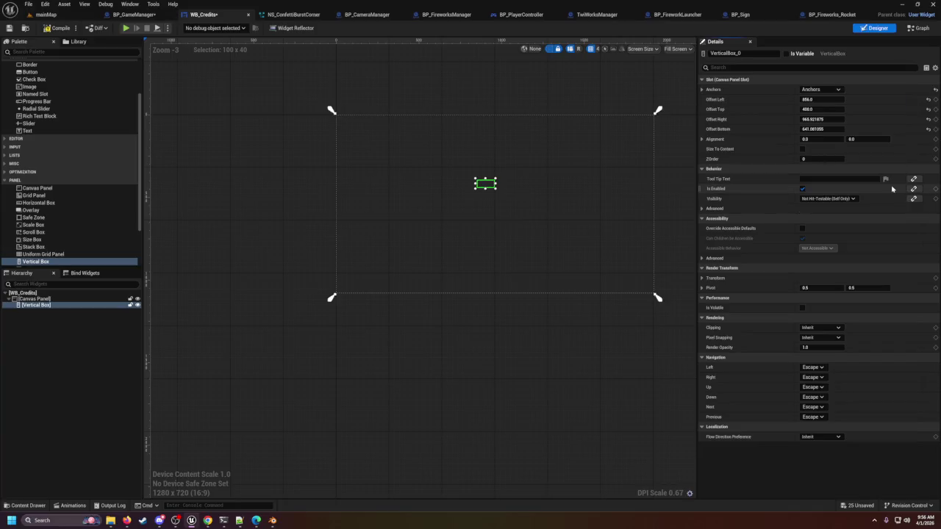
Anchor the Vertical Box with the centred, vertical-stretch anchor preset
{"action": "left_click", "coordinate": [823, 90]}
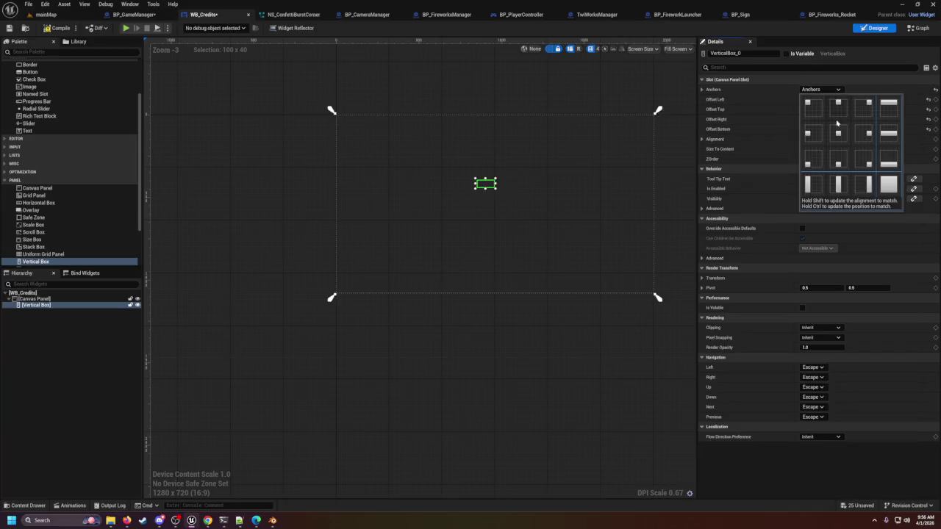
{"action": "left_click", "coordinate": [838, 185]}
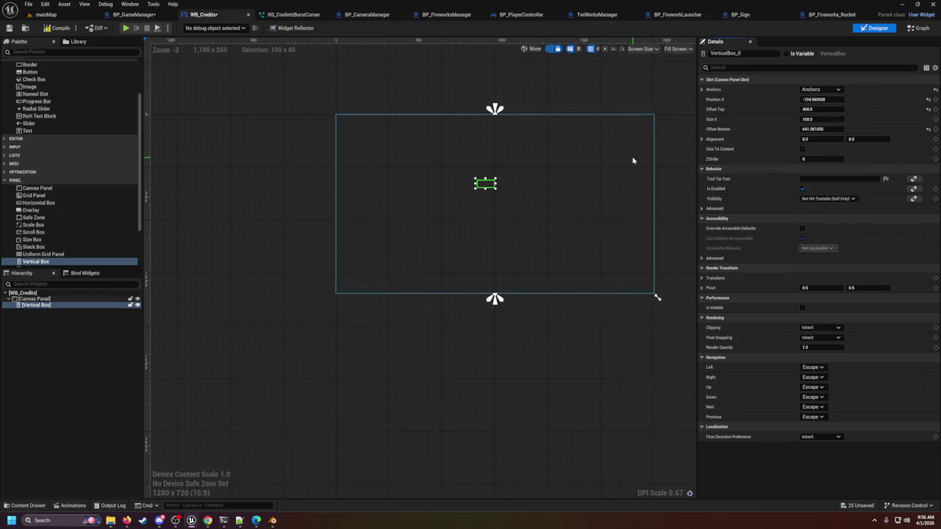
Move and resize the Vertical Box to about 537 wide, Offset Top 76, Offset Bottom about 139
{"action": "mouse_move", "coordinate": [488, 185]}
{"action": "left_mouse_down"}
{"action": "mouse_move", "coordinate": [496, 196]}
{"action": "mouse_move", "coordinate": [518, 177]}
{"action": "mouse_move", "coordinate": [541, 120]}
{"action": "left_mouse_up"}
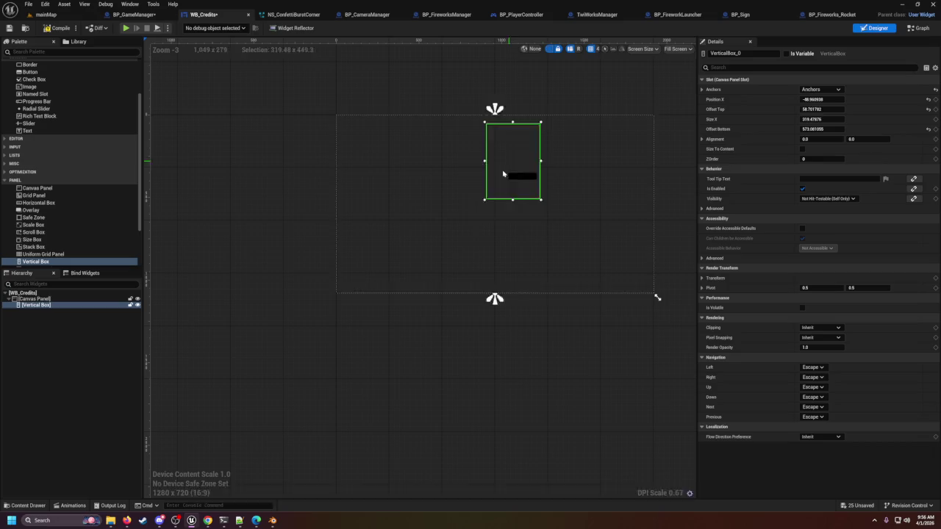
{"action": "left_click_drag", "start_coordinate": [499, 147], "coordinate": [496, 206]}
{"action": "left_click_drag", "start_coordinate": [495, 244], "coordinate": [493, 288]}
{"action": "mouse_move", "coordinate": [523, 228]}
{"action": "left_mouse_down"}
{"action": "mouse_move", "coordinate": [560, 228]}
{"action": "mouse_move", "coordinate": [514, 227]}
{"action": "mouse_move", "coordinate": [507, 216]}
{"action": "left_mouse_up"}
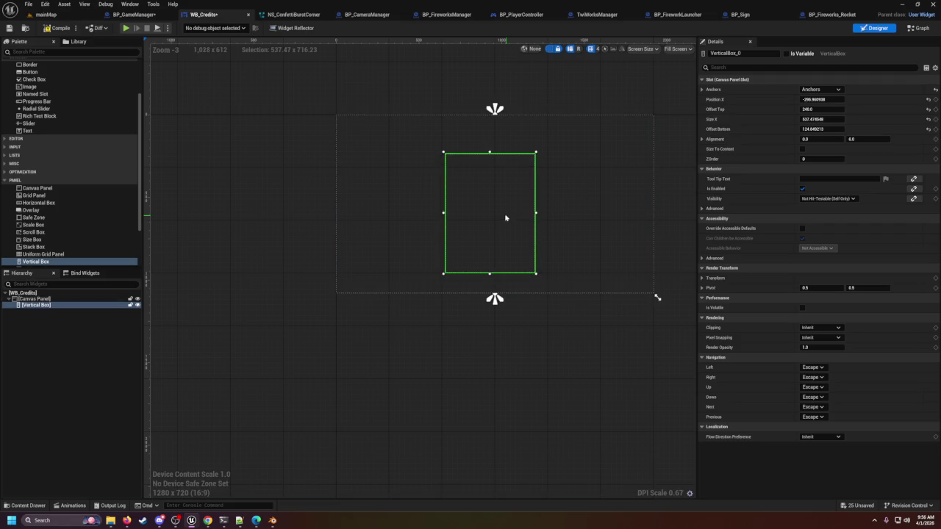
{"action": "mouse_move", "coordinate": [490, 154]}
{"action": "left_mouse_down"}
{"action": "mouse_move", "coordinate": [493, 138]}
{"action": "mouse_move", "coordinate": [500, 149]}
{"action": "left_mouse_up"}
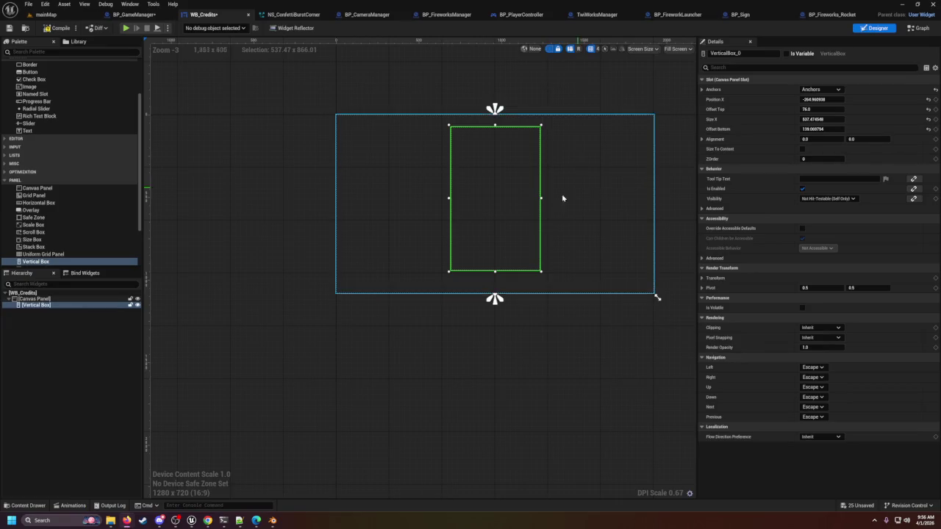
Stretch the Vertical Box to the canvas top and bottom and widen it on both sides
{"action": "left_click_drag", "start_coordinate": [556, 207], "coordinate": [525, 238]}
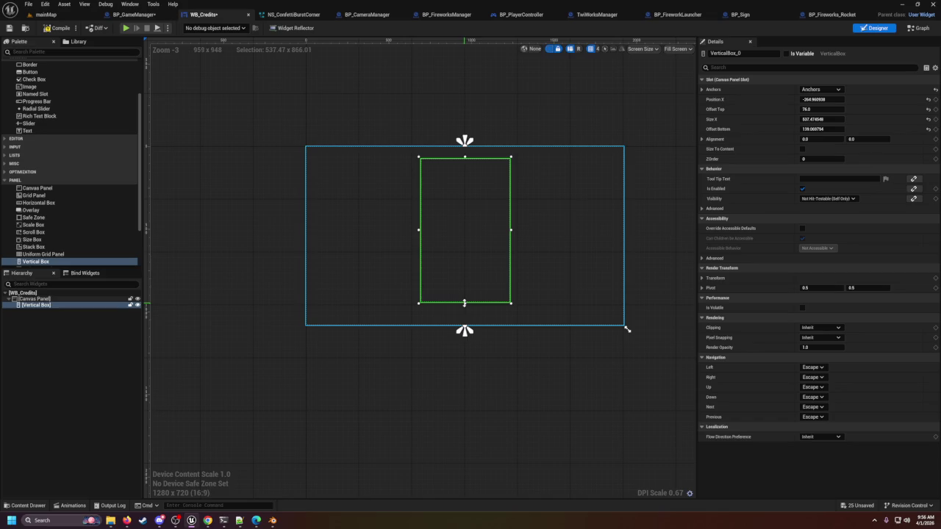
{"action": "left_click_drag", "start_coordinate": [465, 303], "coordinate": [464, 325]}
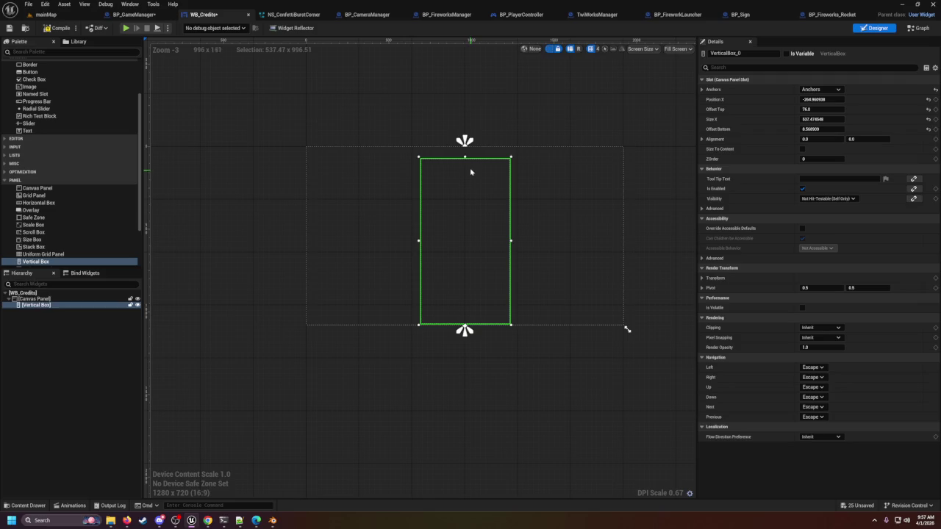
{"action": "left_click_drag", "start_coordinate": [464, 155], "coordinate": [465, 146]}
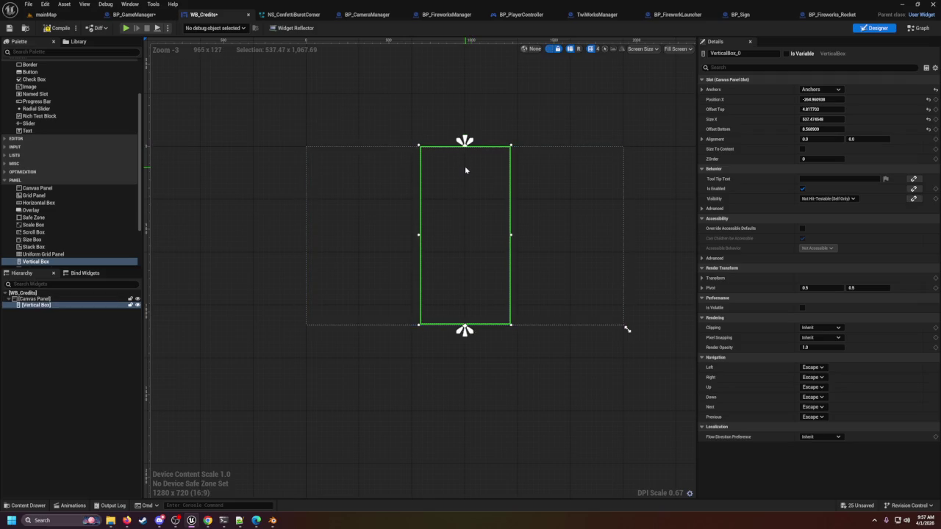
{"action": "left_click_drag", "start_coordinate": [510, 235], "coordinate": [532, 237]}
{"action": "left_click_drag", "start_coordinate": [419, 235], "coordinate": [408, 236]}
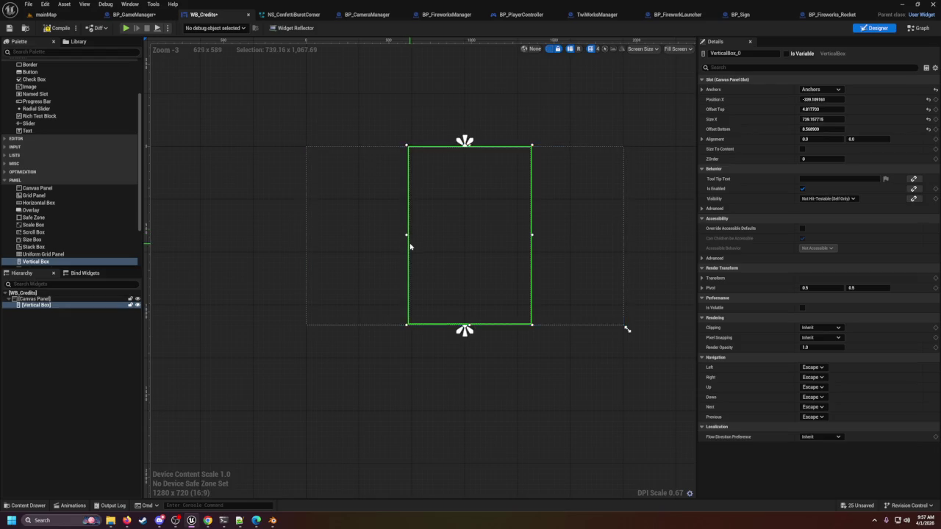
Extend the left edge to about 804 wide, then switch to TwiWorksManager's Event Graph
{"action": "scroll", "coordinate": [408, 241], "scroll_direction": "up", "scroll_amount": 4}
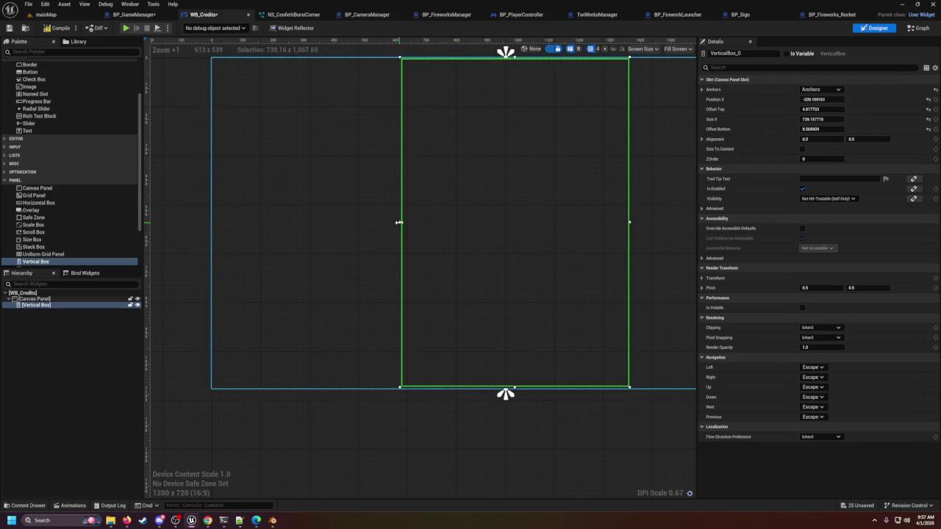
{"action": "left_click_drag", "start_coordinate": [399, 222], "coordinate": [377, 223]}
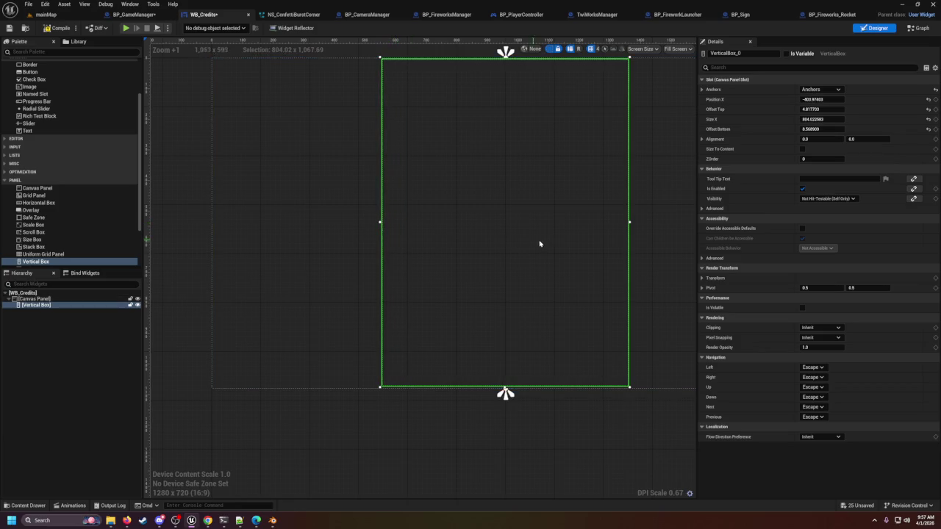
{"action": "scroll", "coordinate": [559, 249], "scroll_direction": "down", "scroll_amount": 3}
{"action": "scroll", "coordinate": [590, 260], "scroll_direction": "down", "scroll_amount": 4}
{"action": "scroll", "coordinate": [628, 257], "scroll_direction": "up", "scroll_amount": 3}
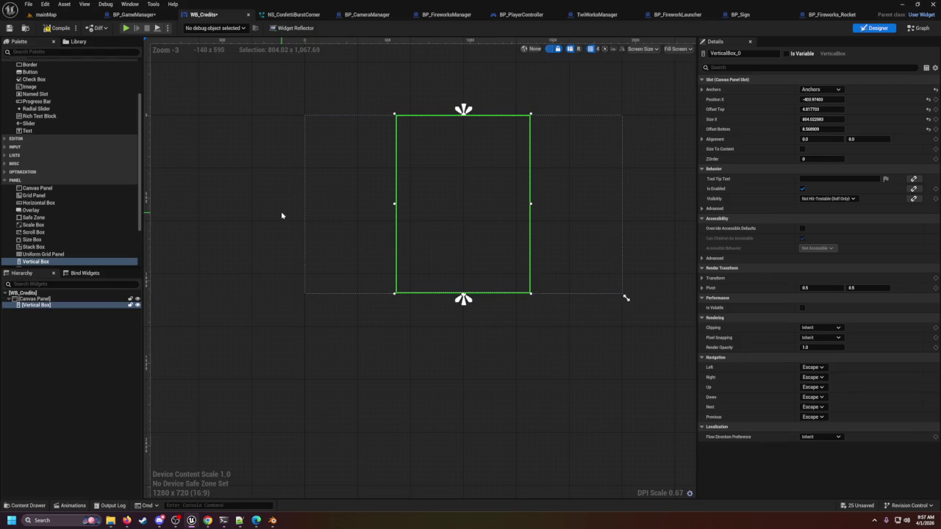
{"action": "left_click", "coordinate": [595, 14]}
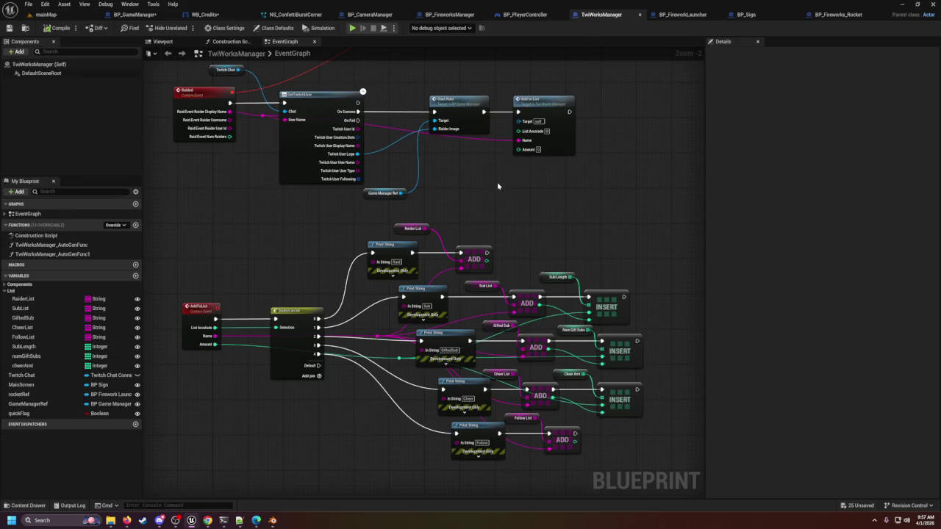
Return to the WB_Credits widget Designer from the TwiWorksManager graph
{"action": "scroll", "coordinate": [497, 186], "scroll_direction": "down", "scroll_amount": 1}
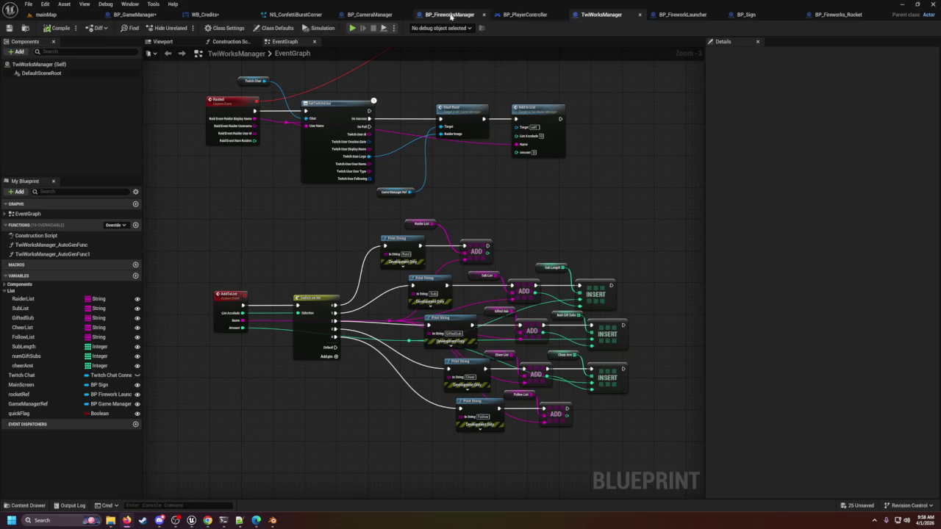
{"action": "left_click", "coordinate": [228, 16]}
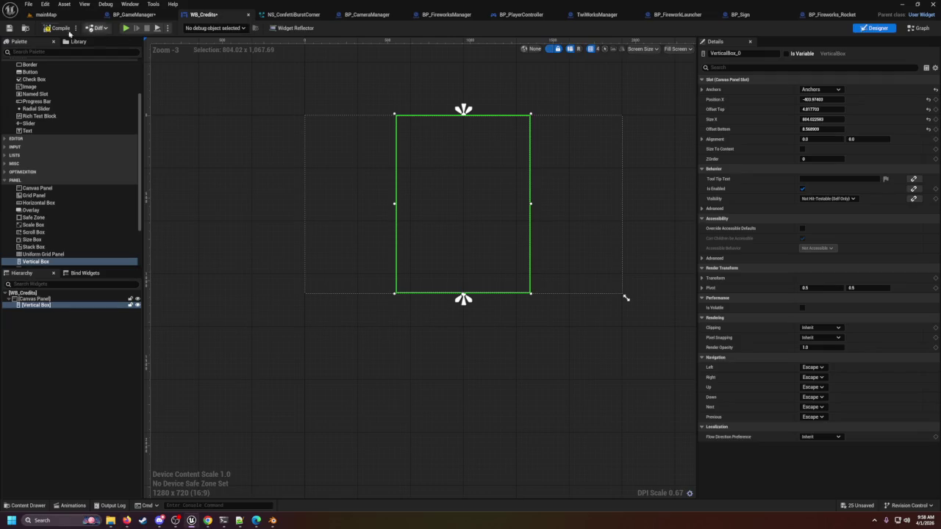
Save WB_Credits and give the Vertical Box the full-stretch anchor preset
{"action": "left_click", "coordinate": [10, 29]}
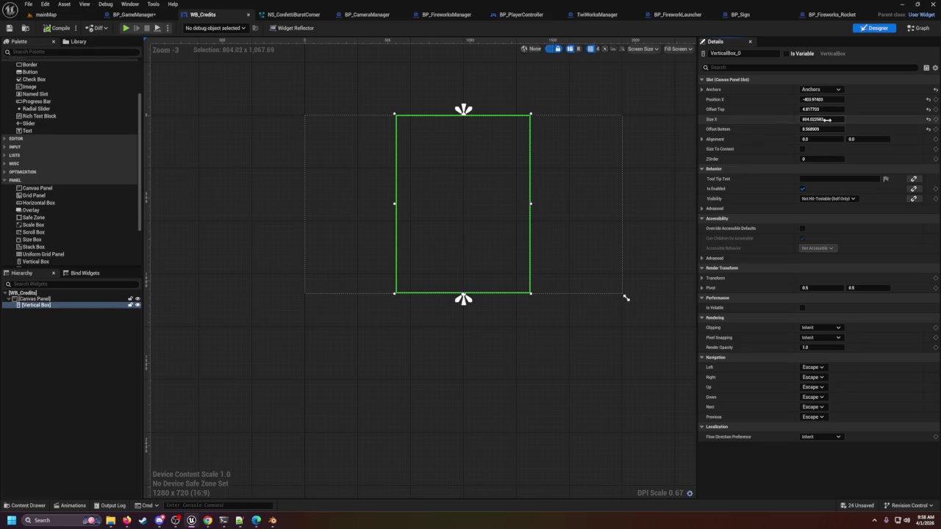
{"action": "left_click", "coordinate": [820, 89]}
{"action": "left_click", "coordinate": [889, 185]}
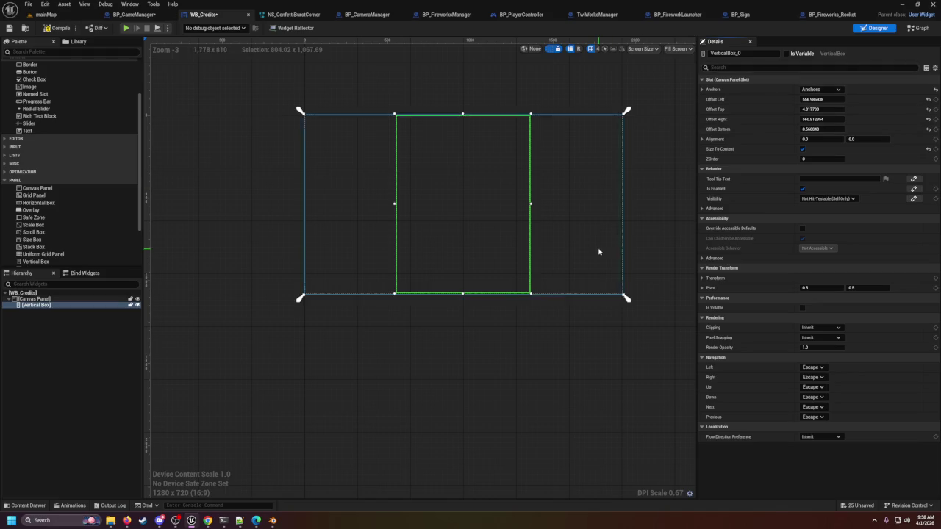
Extend the Vertical Box's bottom and top edges, then drop a Horizontal Box into it
{"action": "left_click_drag", "start_coordinate": [462, 294], "coordinate": [460, 322]}
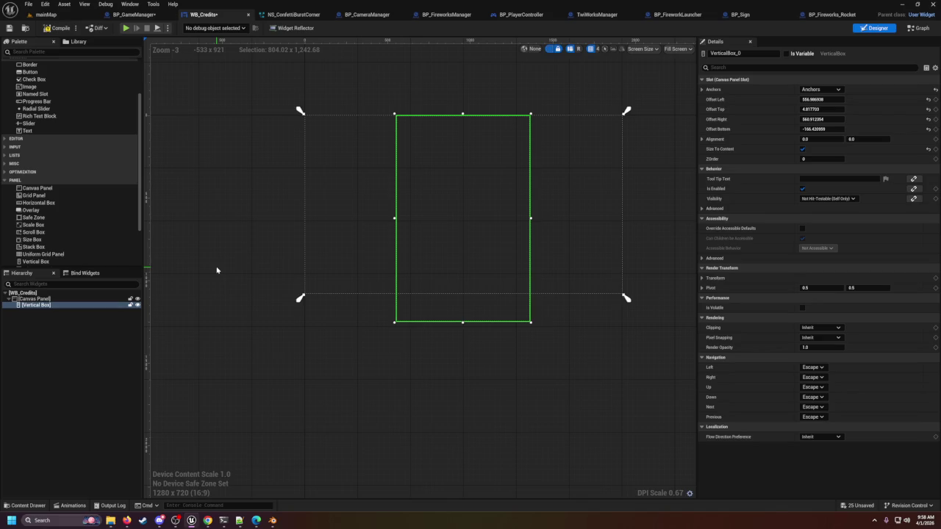
{"action": "left_click", "coordinate": [461, 114]}
{"action": "left_click", "coordinate": [463, 117]}
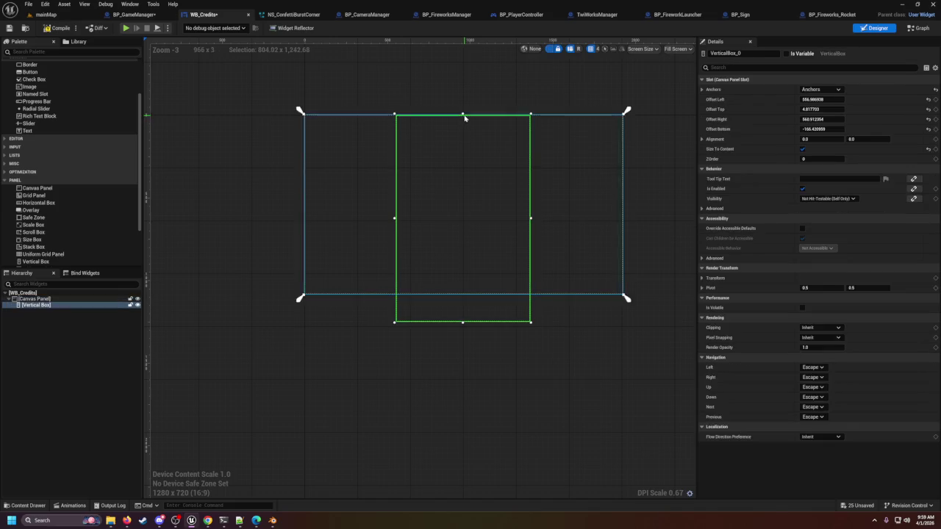
{"action": "left_click_drag", "start_coordinate": [464, 118], "coordinate": [463, 100]}
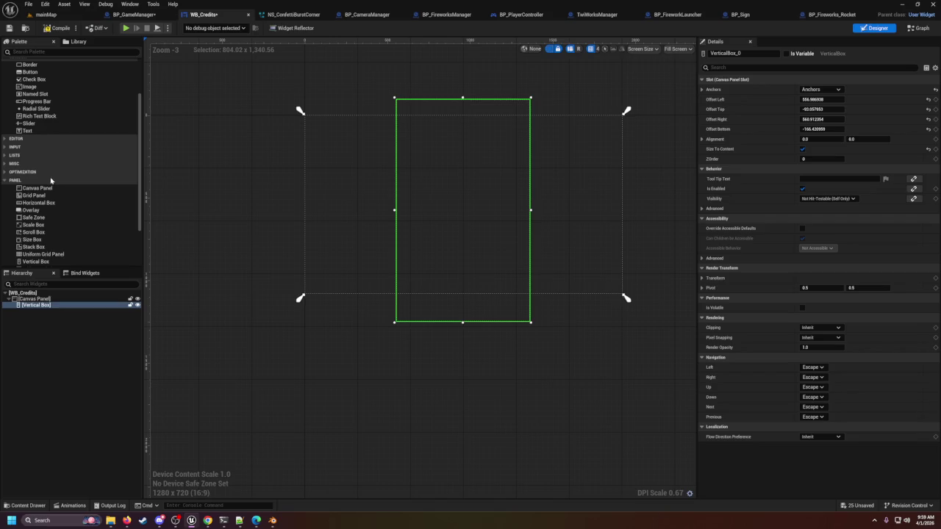
{"action": "left_click_drag", "start_coordinate": [41, 203], "coordinate": [440, 252]}
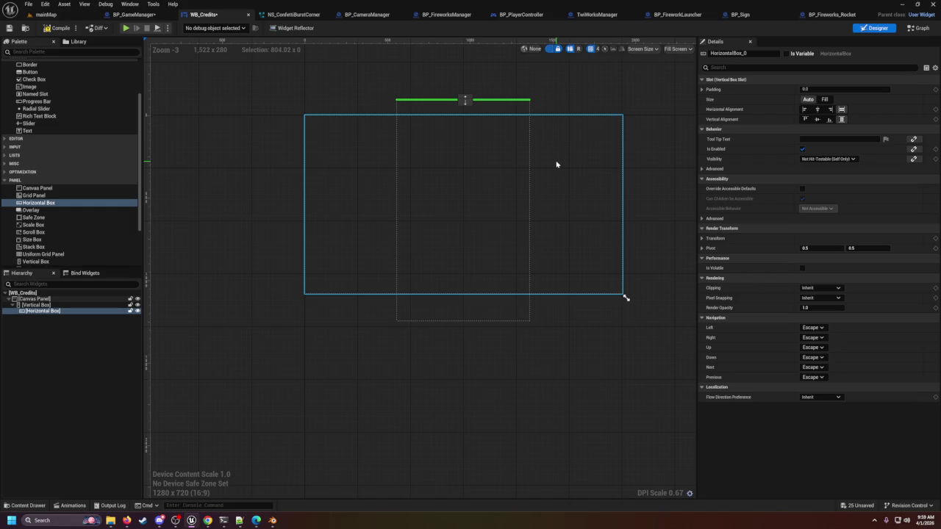
Delete the Horizontal Box from the Vertical Box and reselect Horizontal Box and the Vertical Box
{"action": "left_click", "coordinate": [466, 104]}
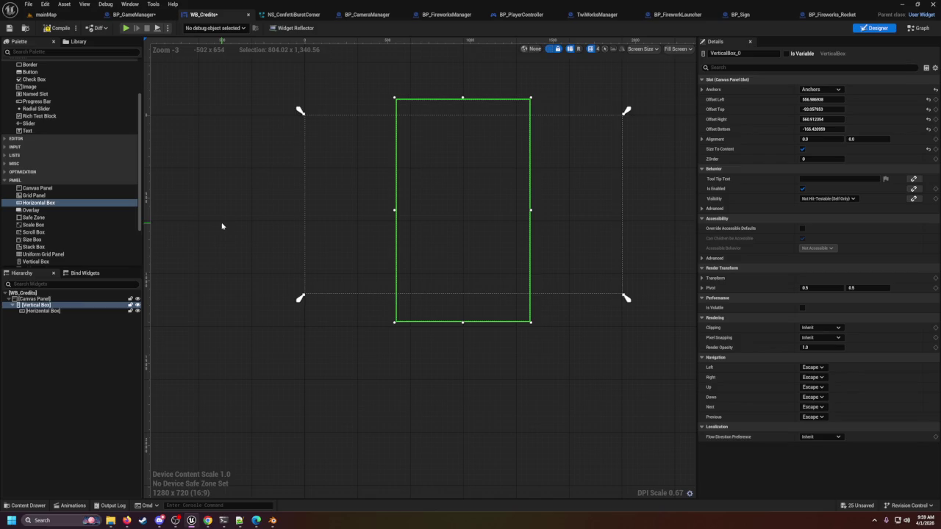
{"action": "left_click", "coordinate": [57, 314]}
{"action": "key", "text": "Delete"}
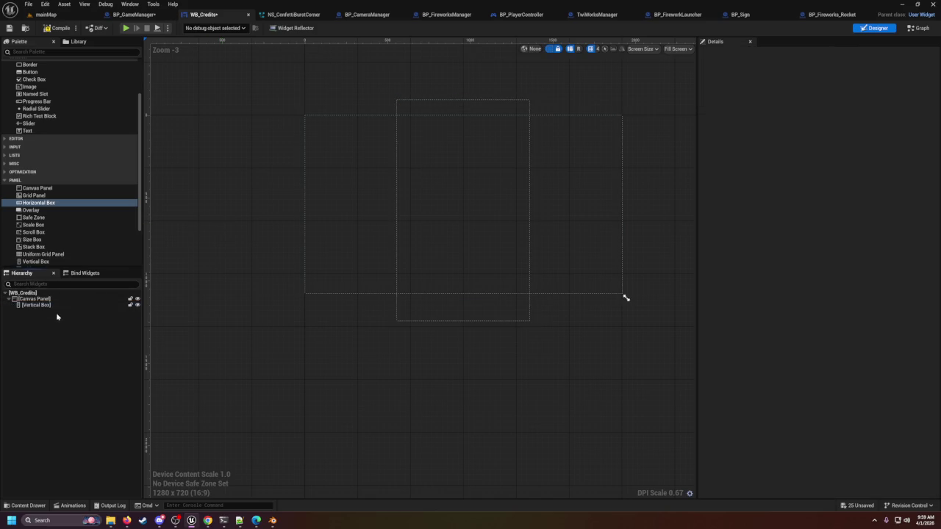
{"action": "left_click", "coordinate": [42, 202]}
{"action": "left_click", "coordinate": [41, 305]}
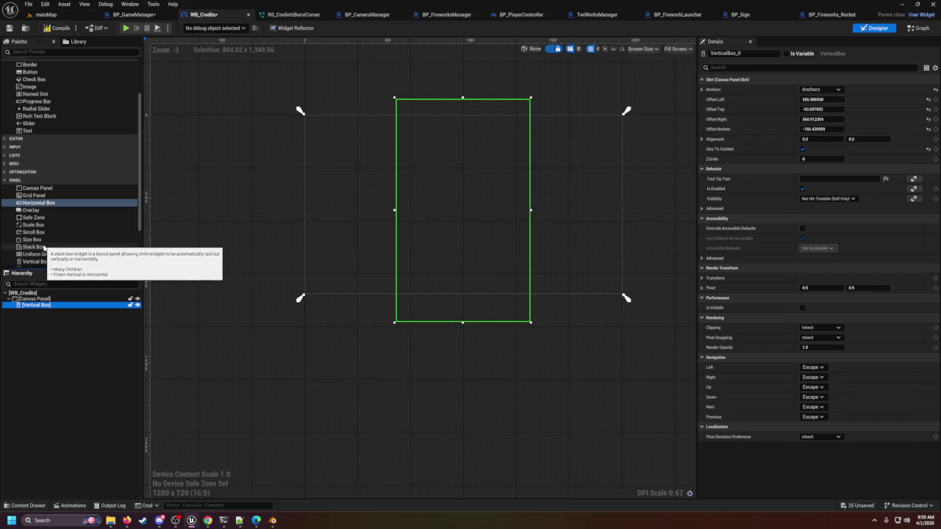
Add three Horizontal Boxes named RaidBox, GiftedSubBox and SubBox to the Vertical Box
{"action": "left_click", "coordinate": [42, 312]}
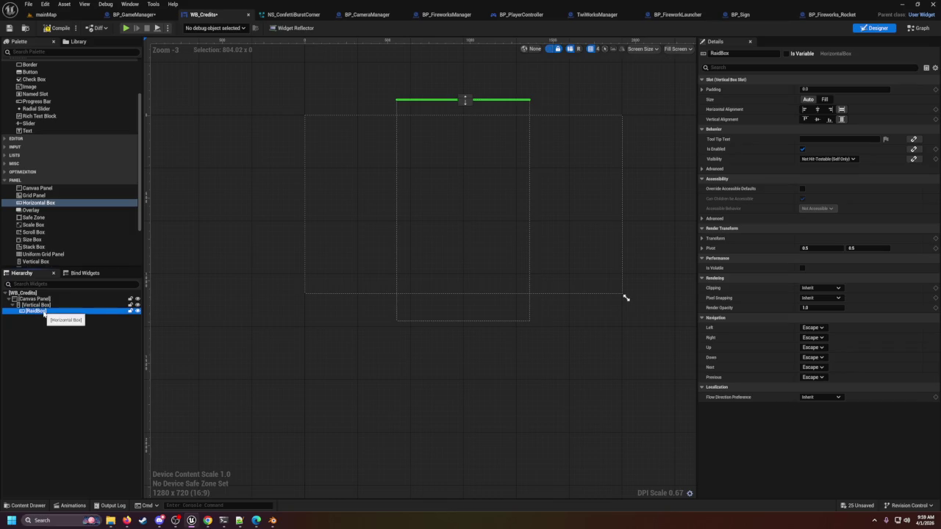
{"action": "left_click_drag", "start_coordinate": [44, 314], "coordinate": [28, 306]}
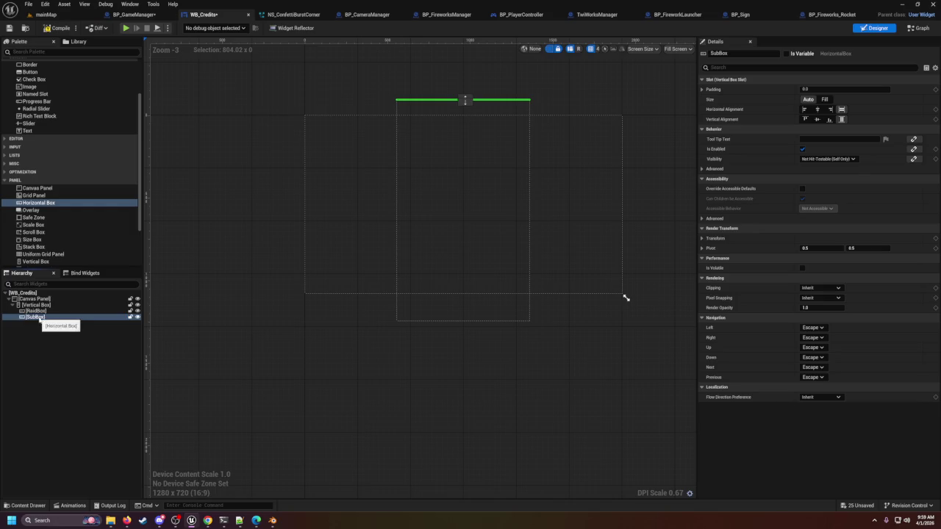
{"action": "left_click", "coordinate": [35, 205]}
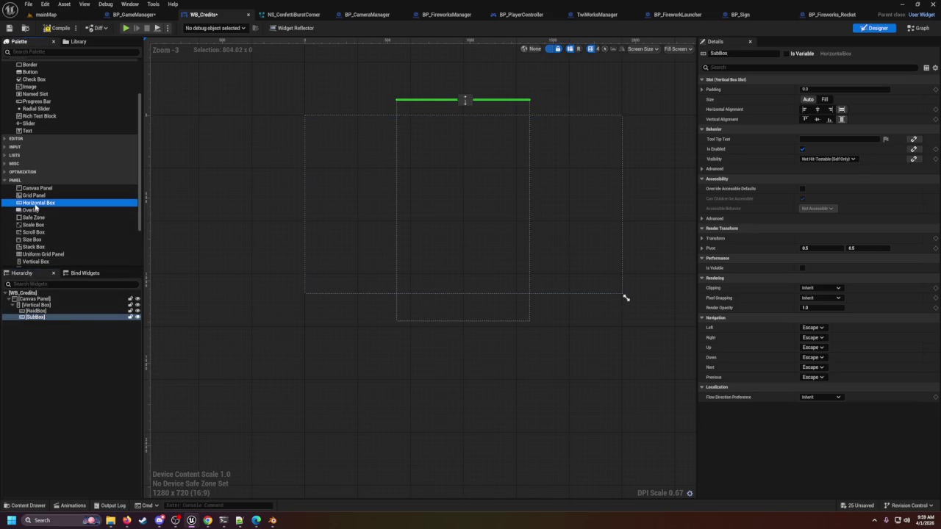
{"action": "left_click_drag", "start_coordinate": [35, 304], "coordinate": [36, 312]}
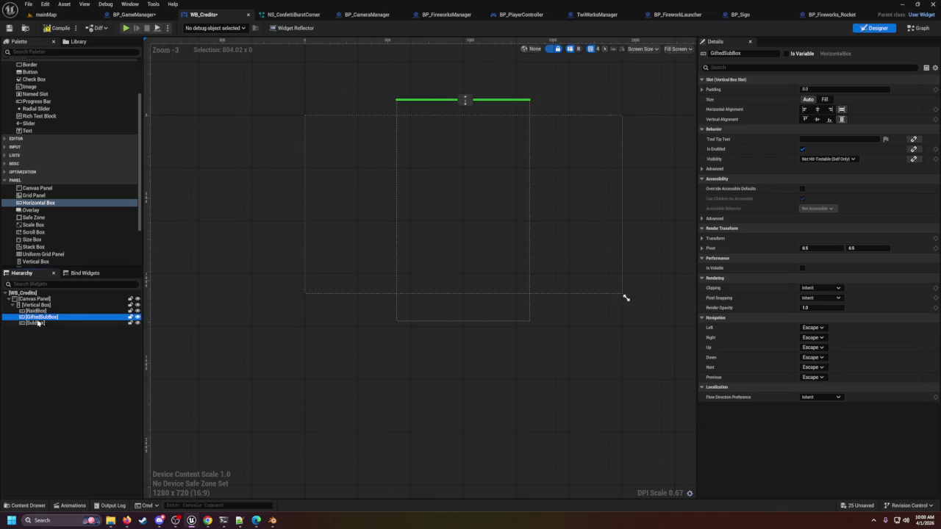
Duplicate SubBox into CheerBox and FollowBox with Ctrl+D, then deselect
{"action": "left_click", "coordinate": [38, 323]}
{"action": "key", "text": "ctrl+d"}
{"action": "type", "text": "FollowBox"}
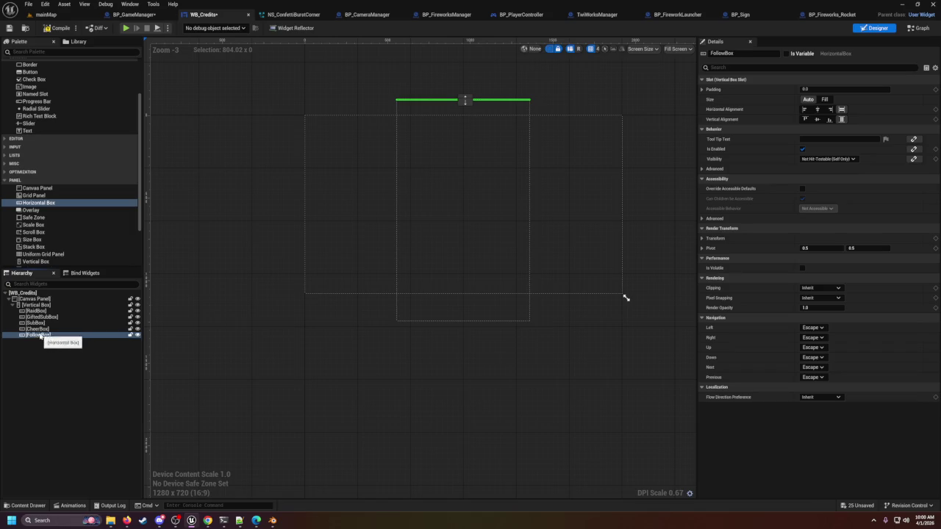
{"action": "left_click", "coordinate": [204, 277]}
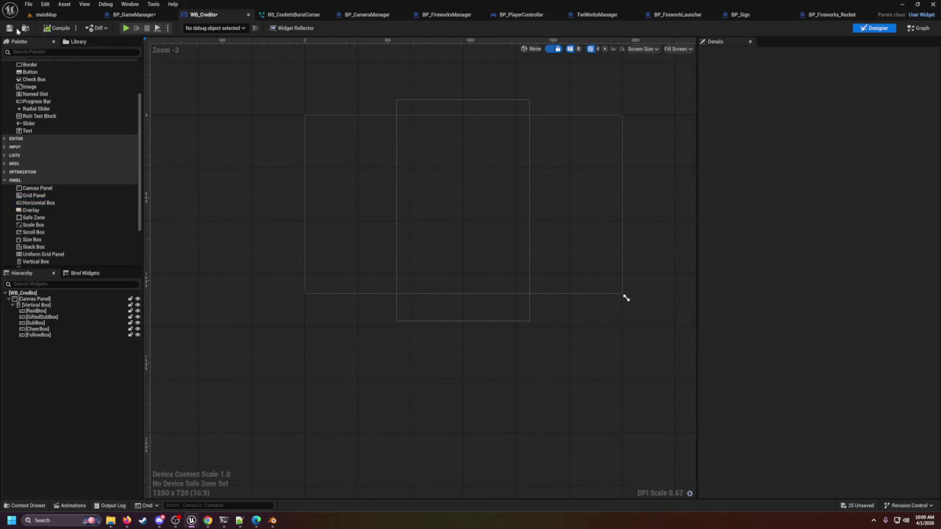
Switch to the mainMap level and play it in the editor with Alt+P
{"action": "left_click", "coordinate": [56, 15]}
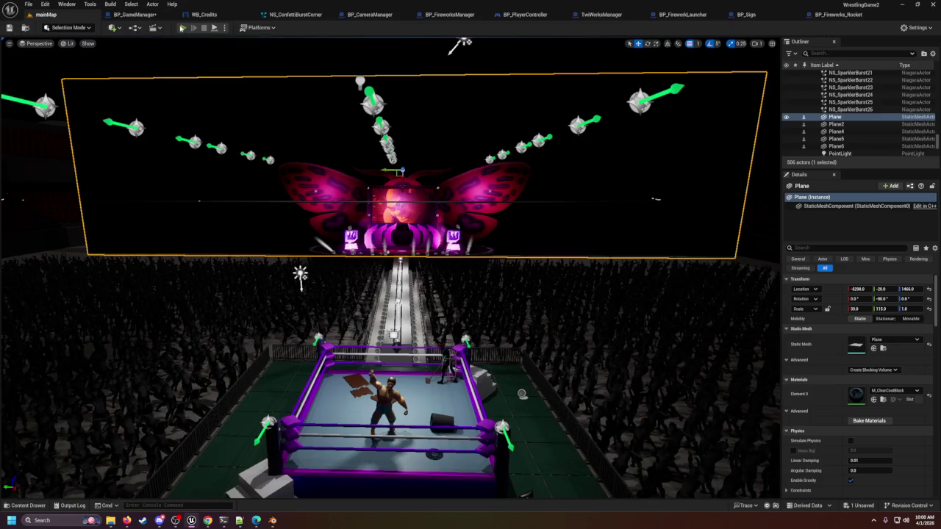
{"action": "key", "text": "alt+p"}
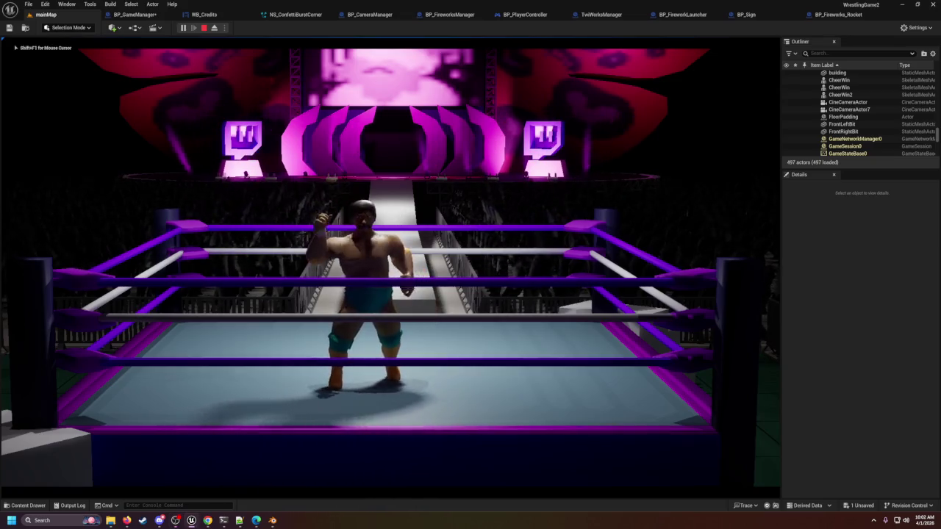
End the play session, then select and frame the large Plane behind the stage
{"action": "key", "text": "Escape"}
{"action": "left_click", "coordinate": [567, 179]}
{"action": "key", "text": "f"}
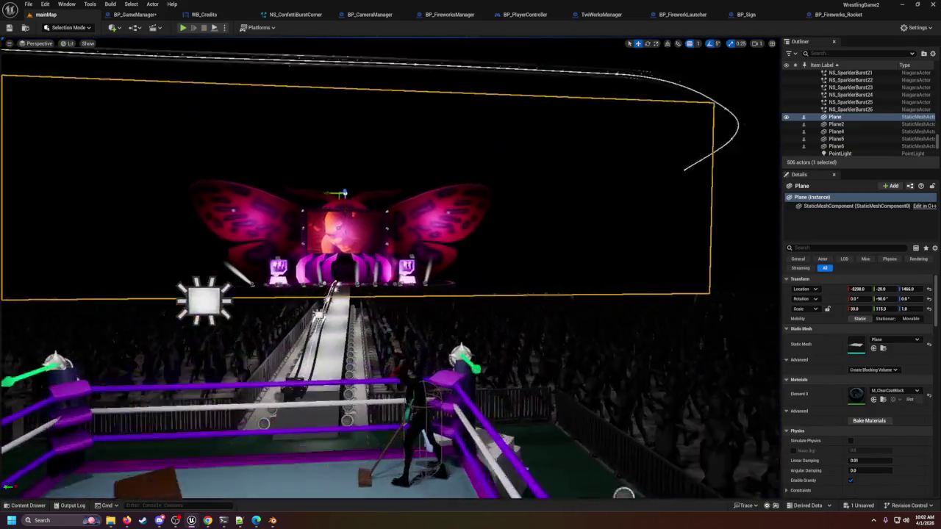
Fly the camera forward and down toward the stage's truss ring
{"action": "key", "text": "w"}
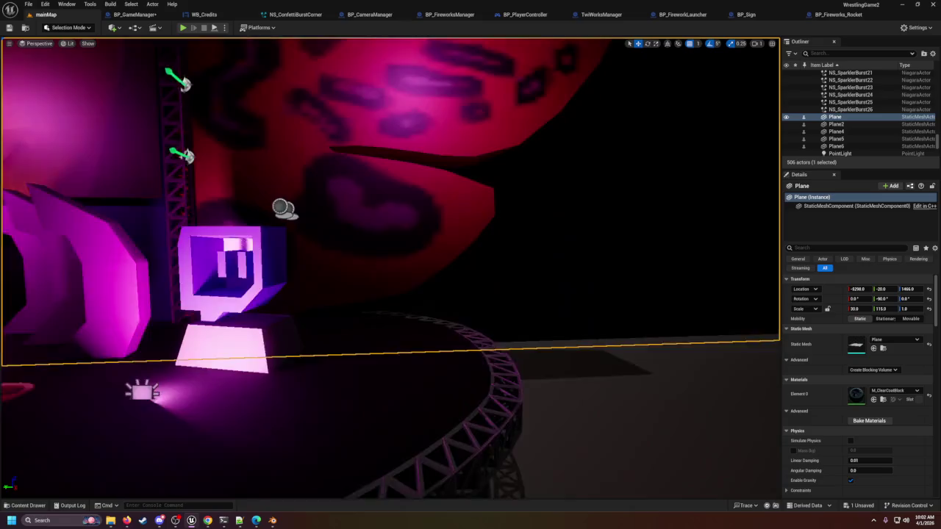
{"action": "mouse_move", "coordinate": [516, 224]}
{"action": "left_mouse_down"}
{"action": "mouse_move", "coordinate": [482, 236]}
{"action": "mouse_move", "coordinate": [506, 227]}
{"action": "left_mouse_up"}
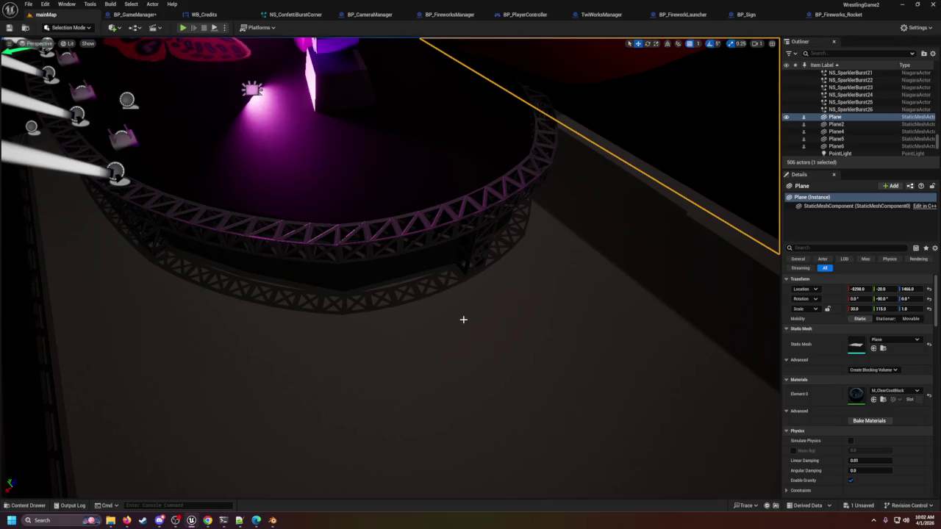
{"action": "scroll", "coordinate": [463, 318], "scroll_direction": "down", "scroll_amount": 3}
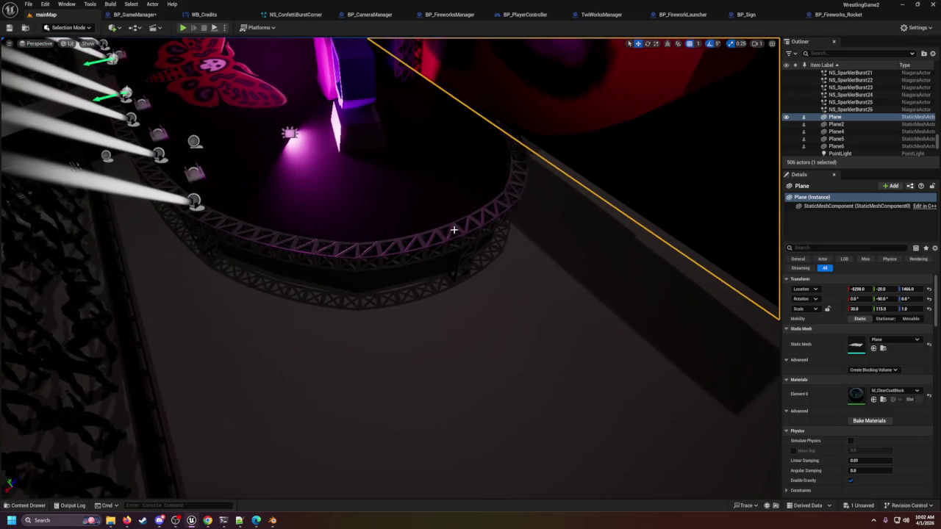